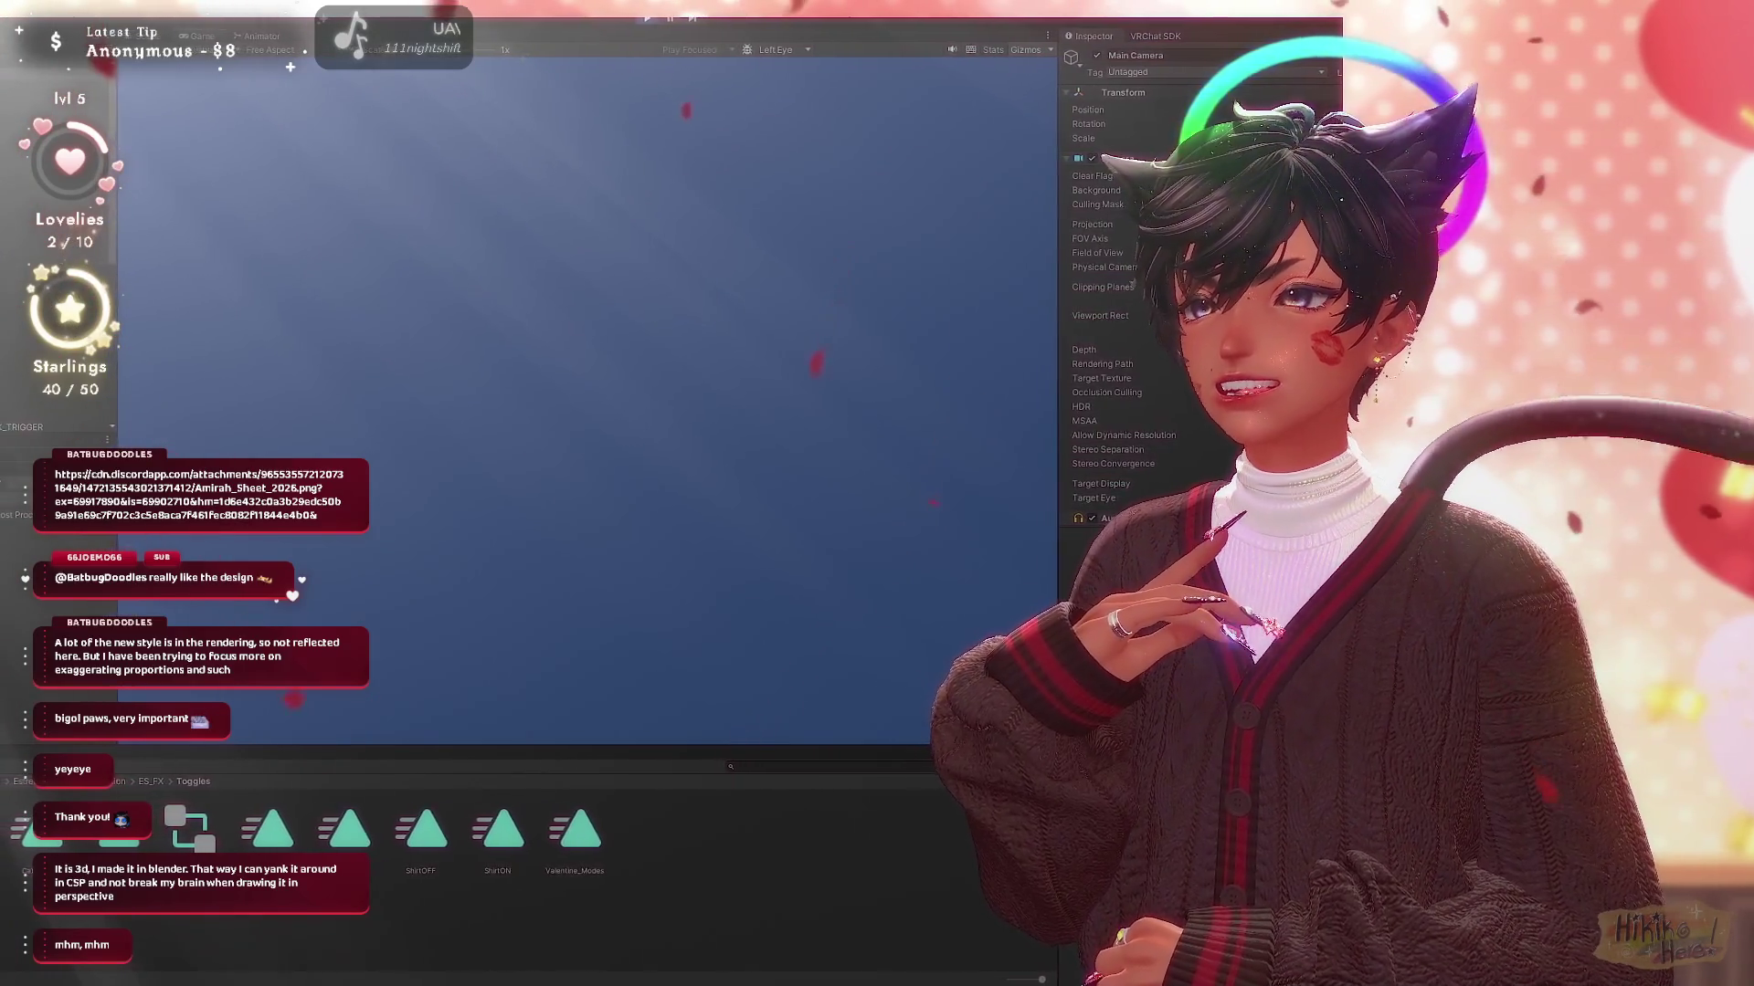
- Frame the selected full-body T-posed avatar in the Scene view
key(ctrl+1)
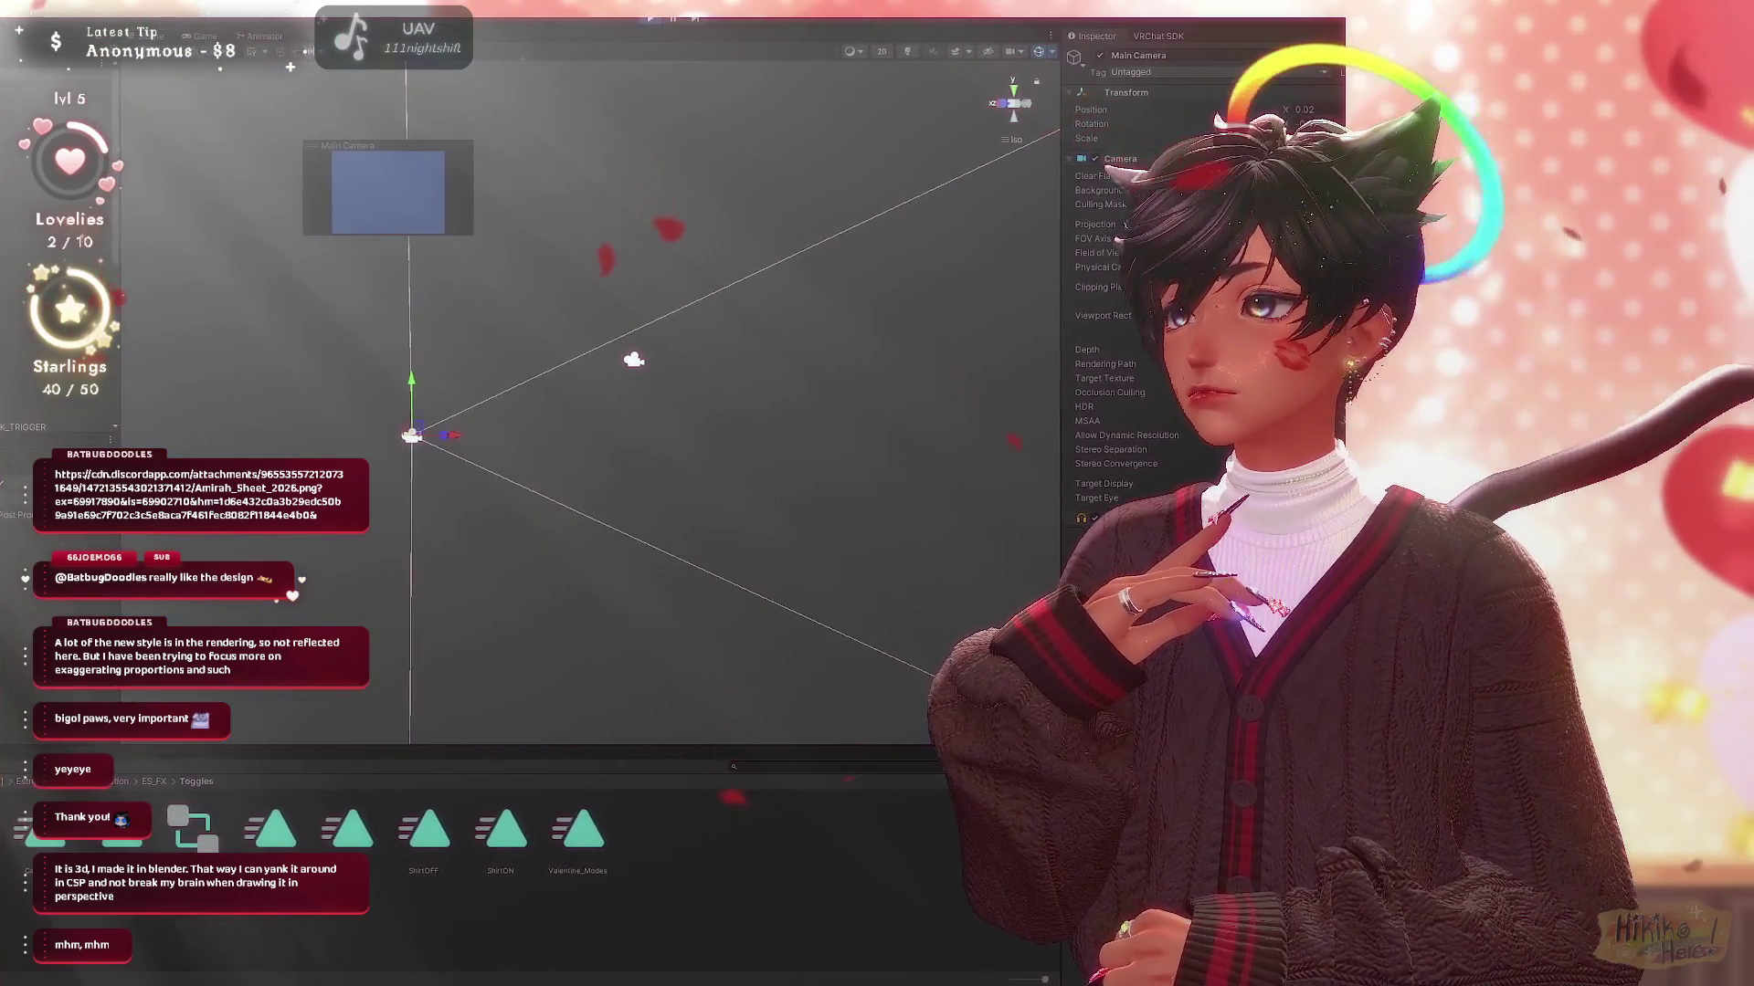
key(f)
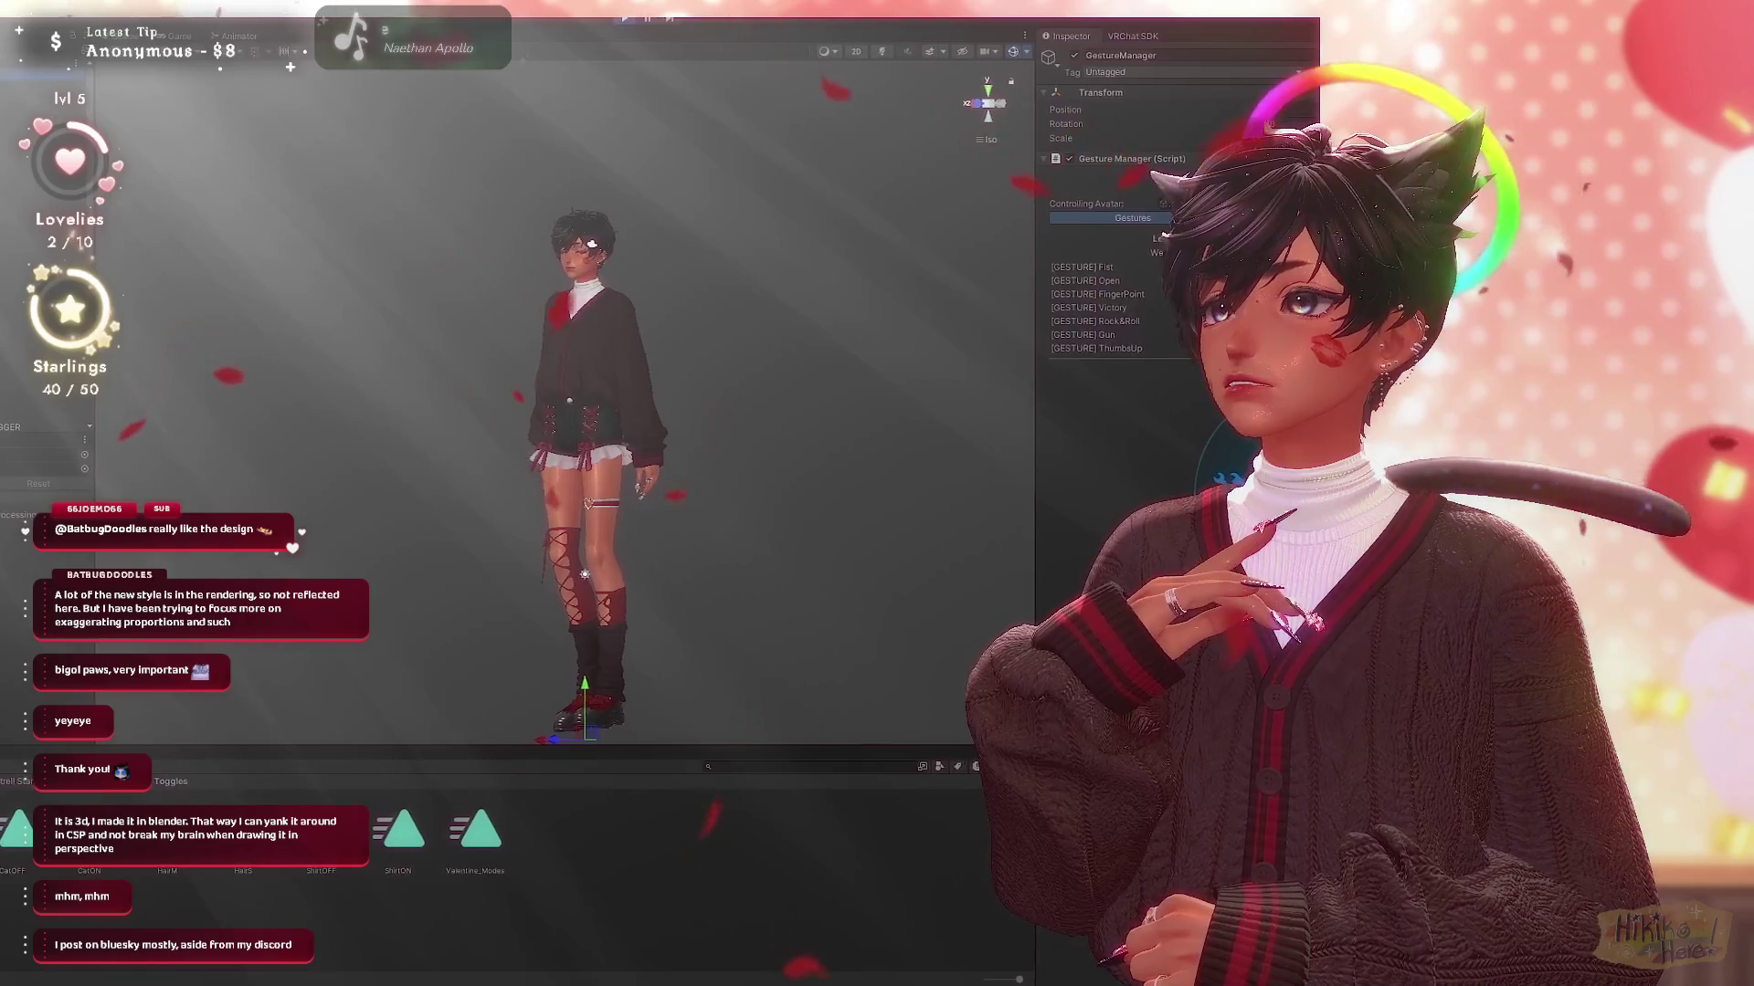
- Select Main Camera so its Camera component and preview appear beside the avatar
key(Up)
key(Up)
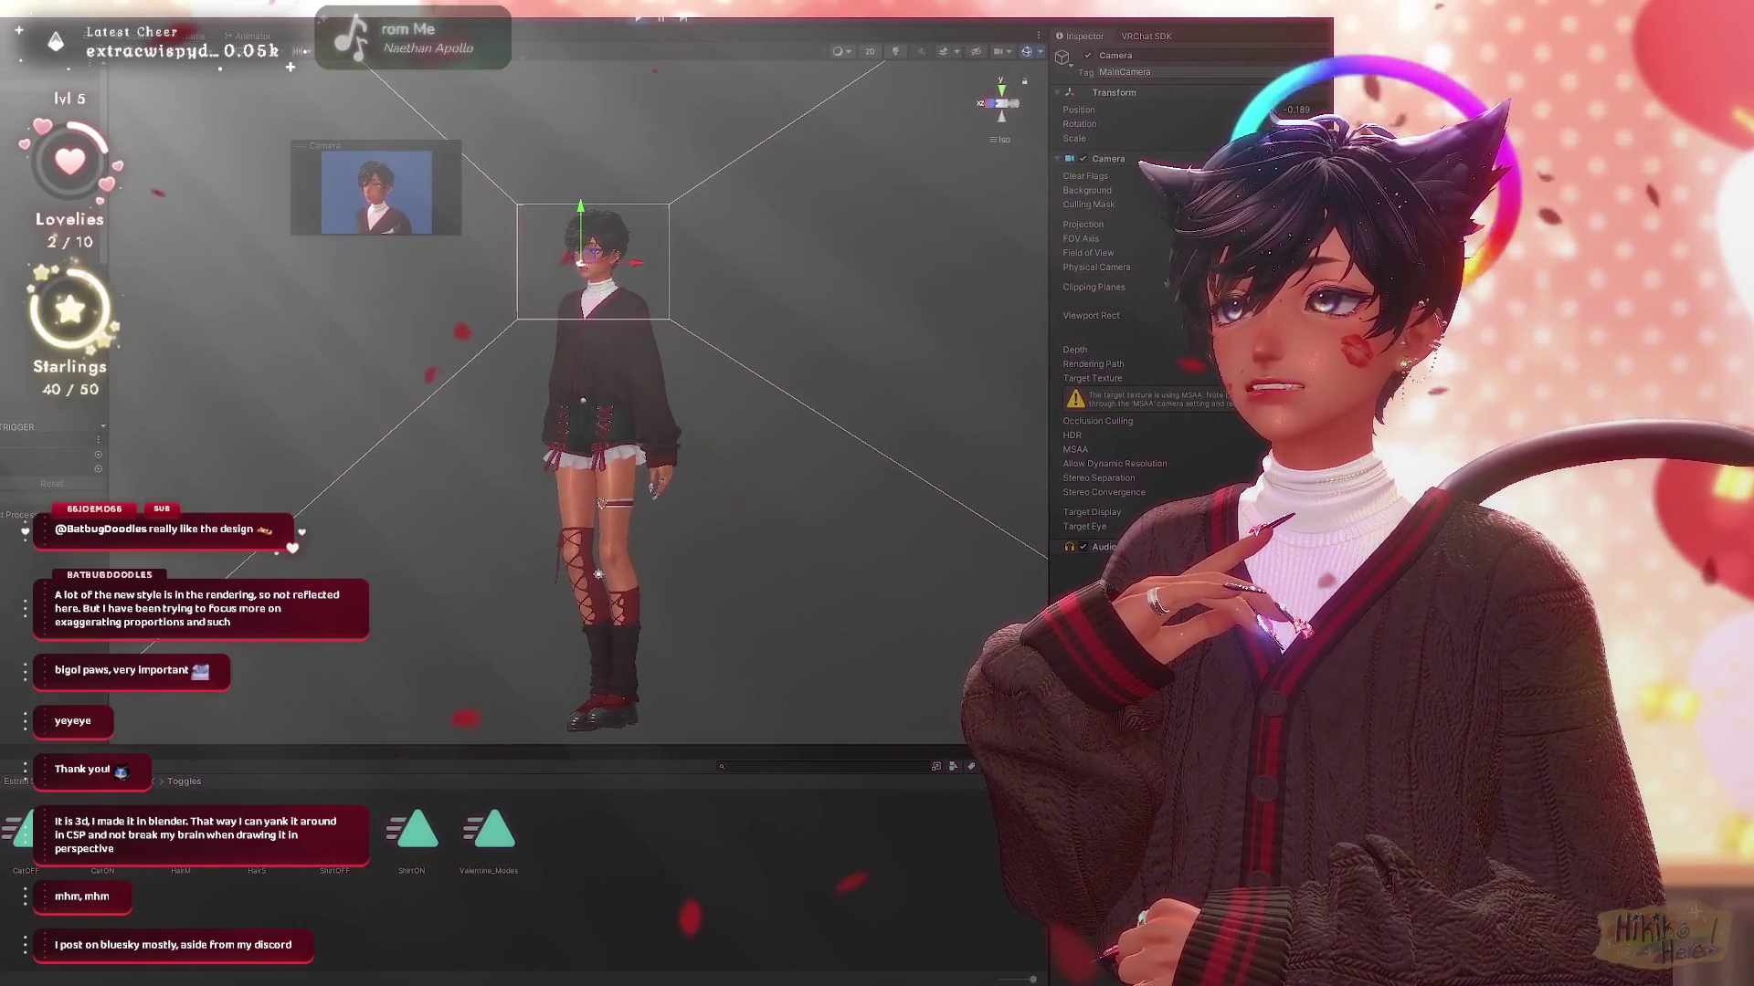
- Check the game camera, zoom the scene in on the head, and view the close-up in Game view
key(ctrl+2)
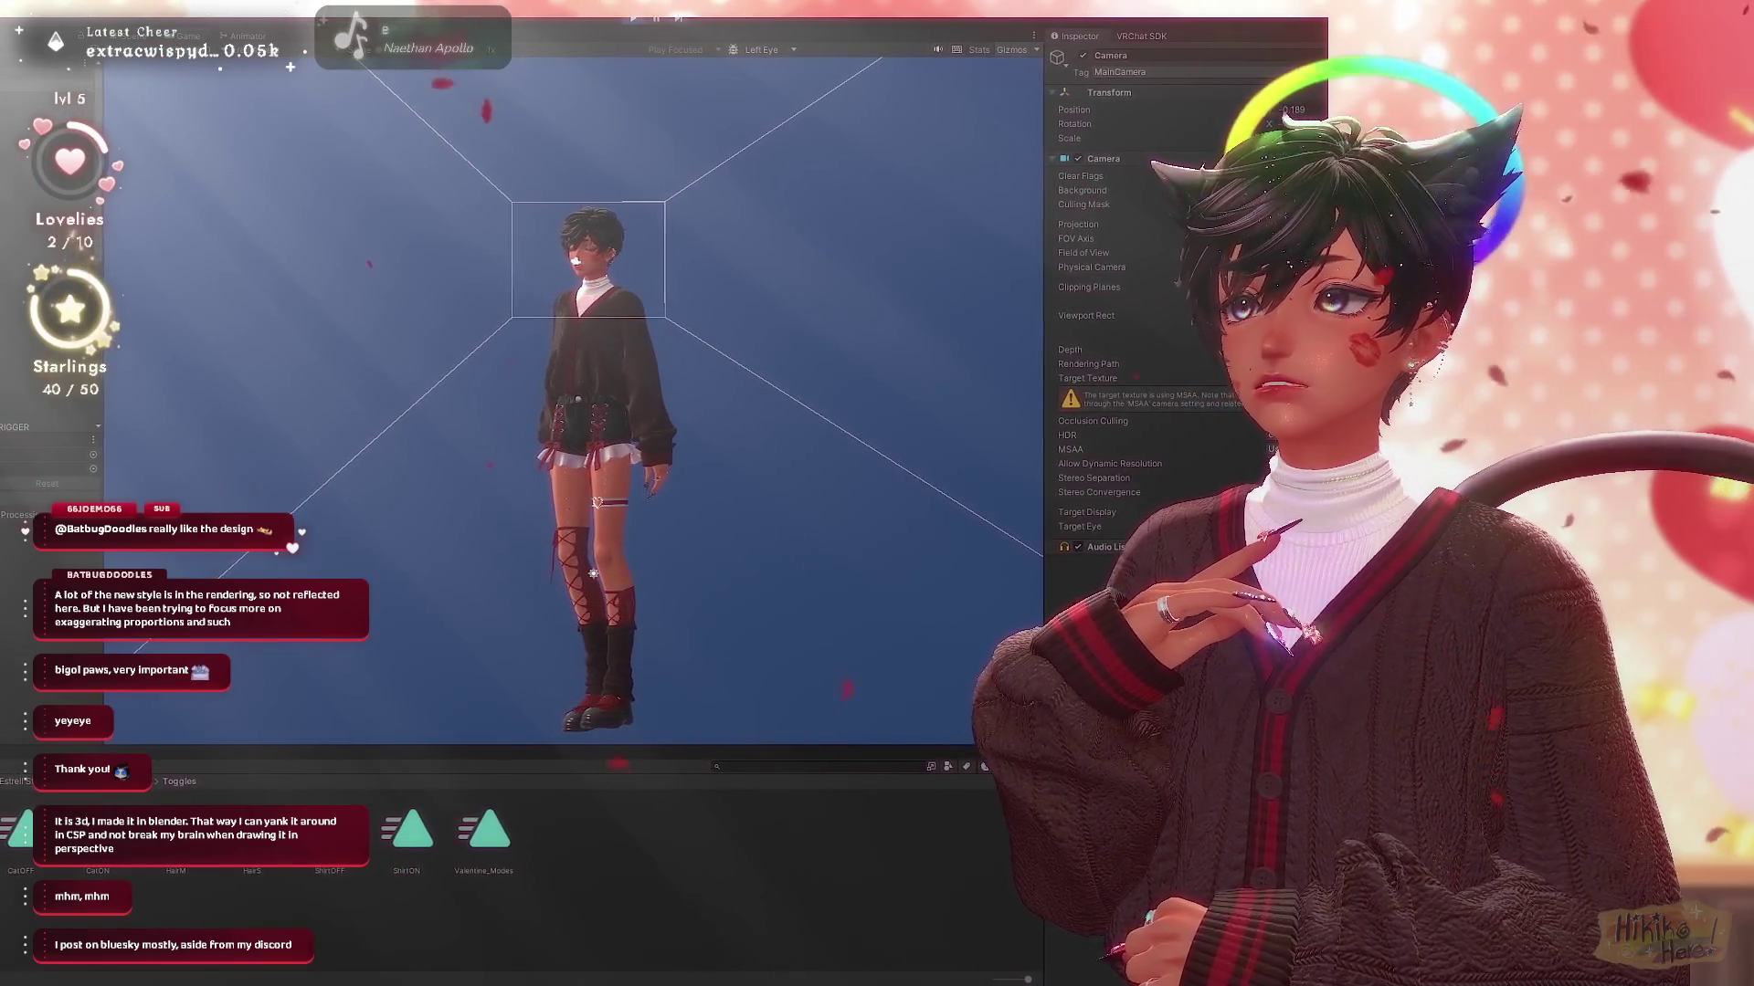
key(ctrl+1)
scroll(521, 412, up, 2)
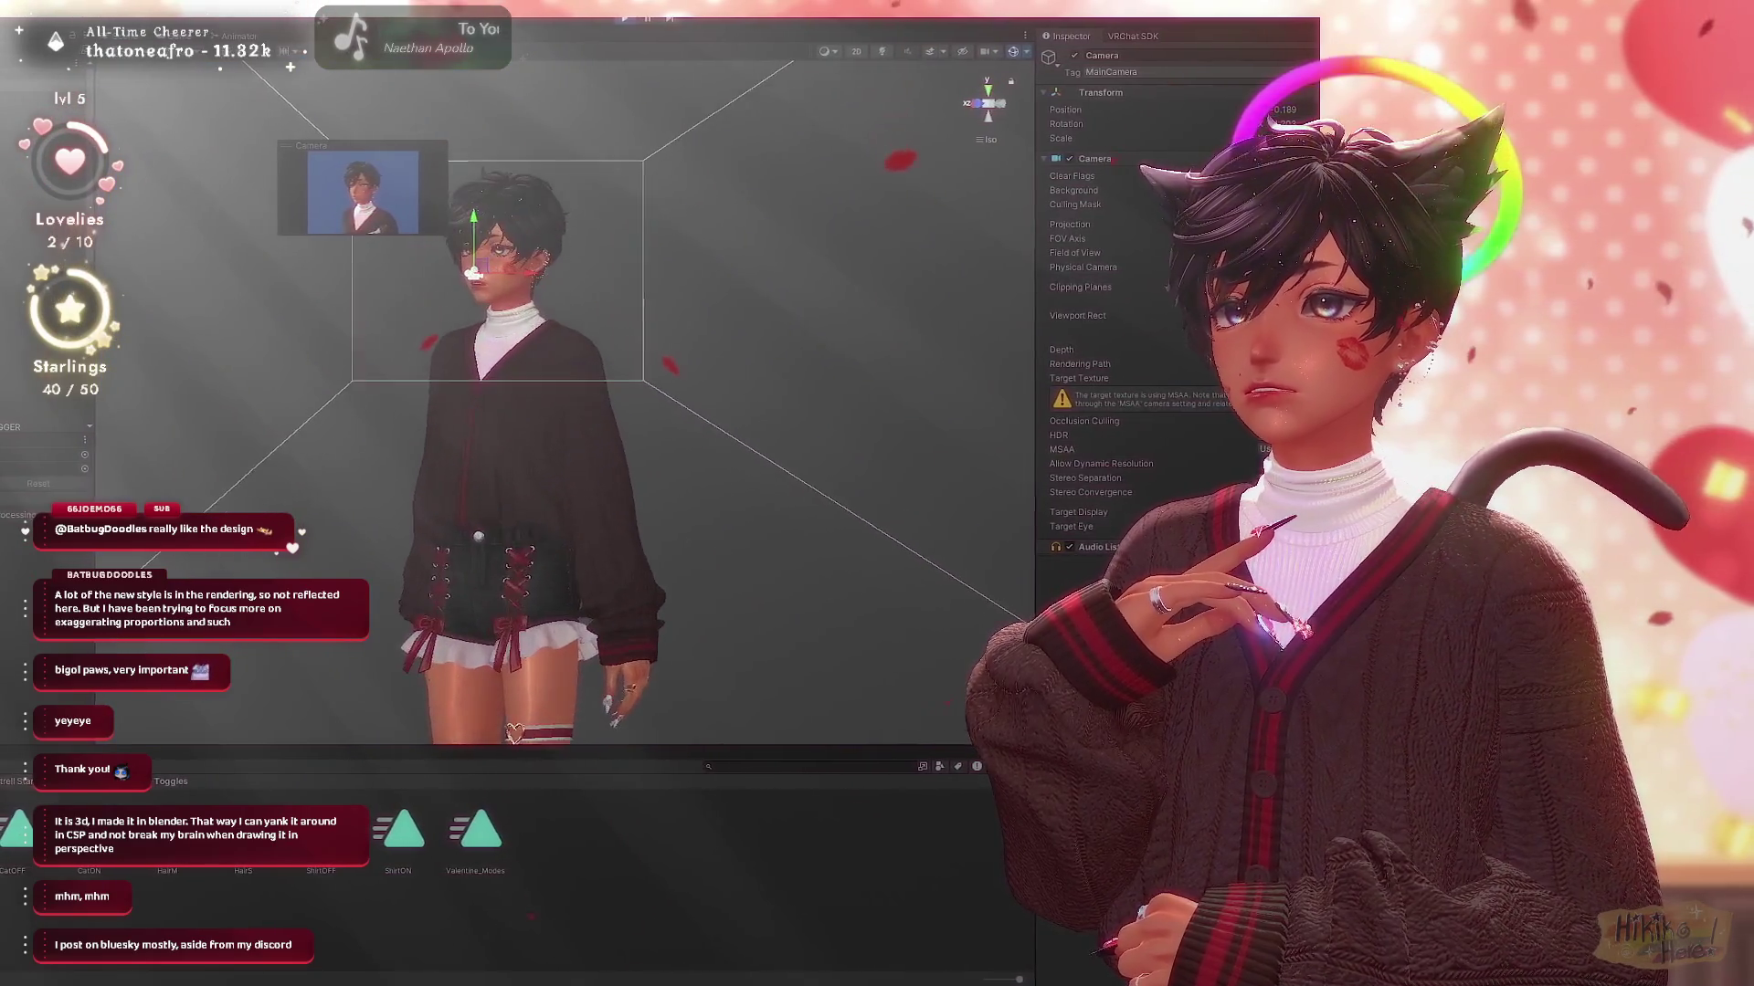
scroll(520, 411, up, 2)
scroll(521, 411, up, 2)
scroll(522, 412, up, 2)
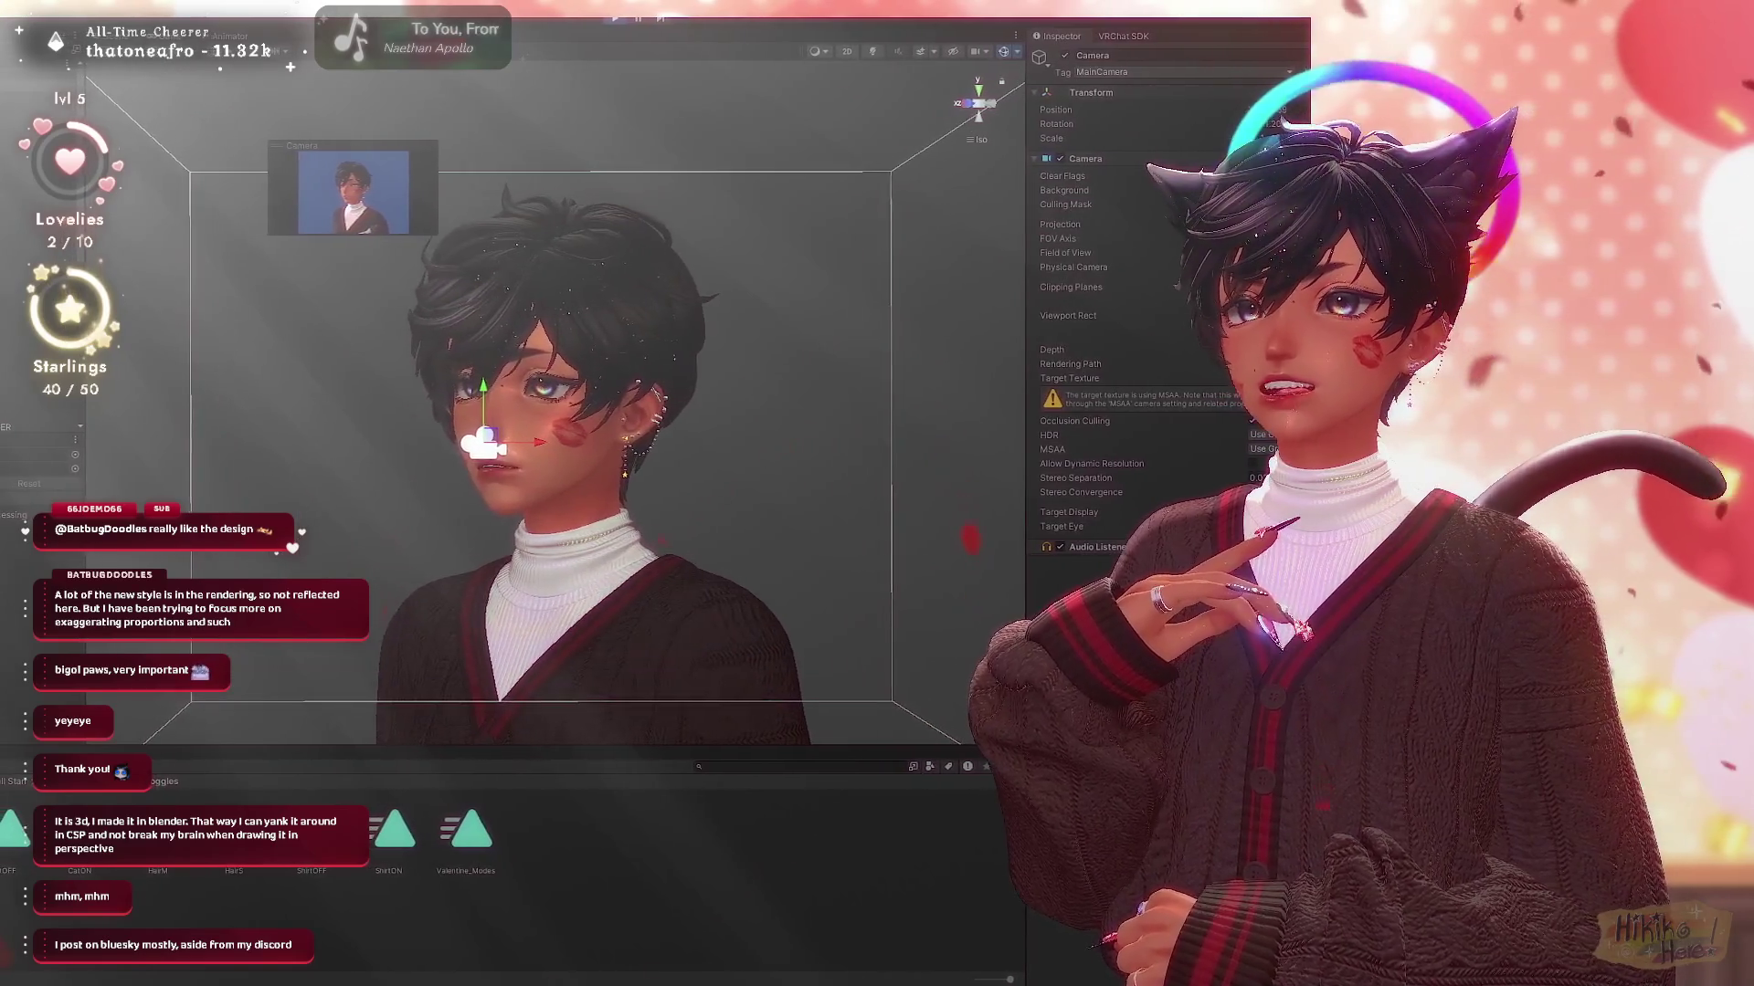
scroll(521, 412, up, 2)
key(ctrl+2)
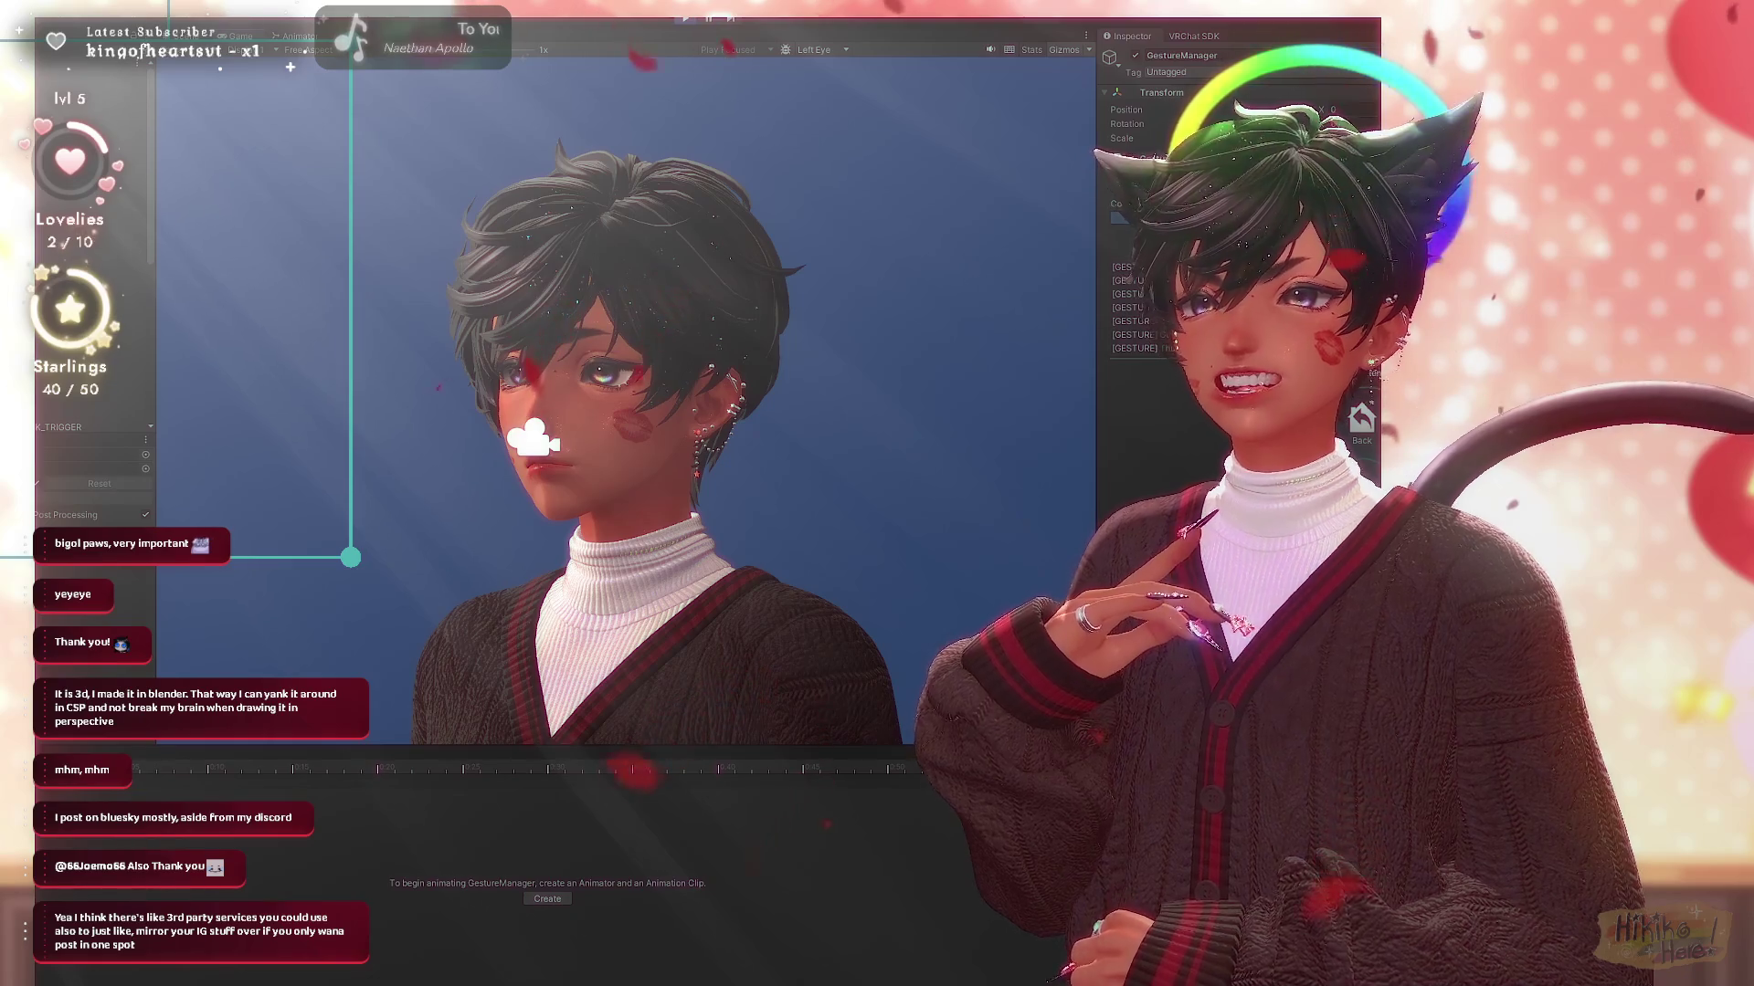
- Zoom the scene in on the avatar's face and preview it through the game camera in Play mode
key(ctrl+1)
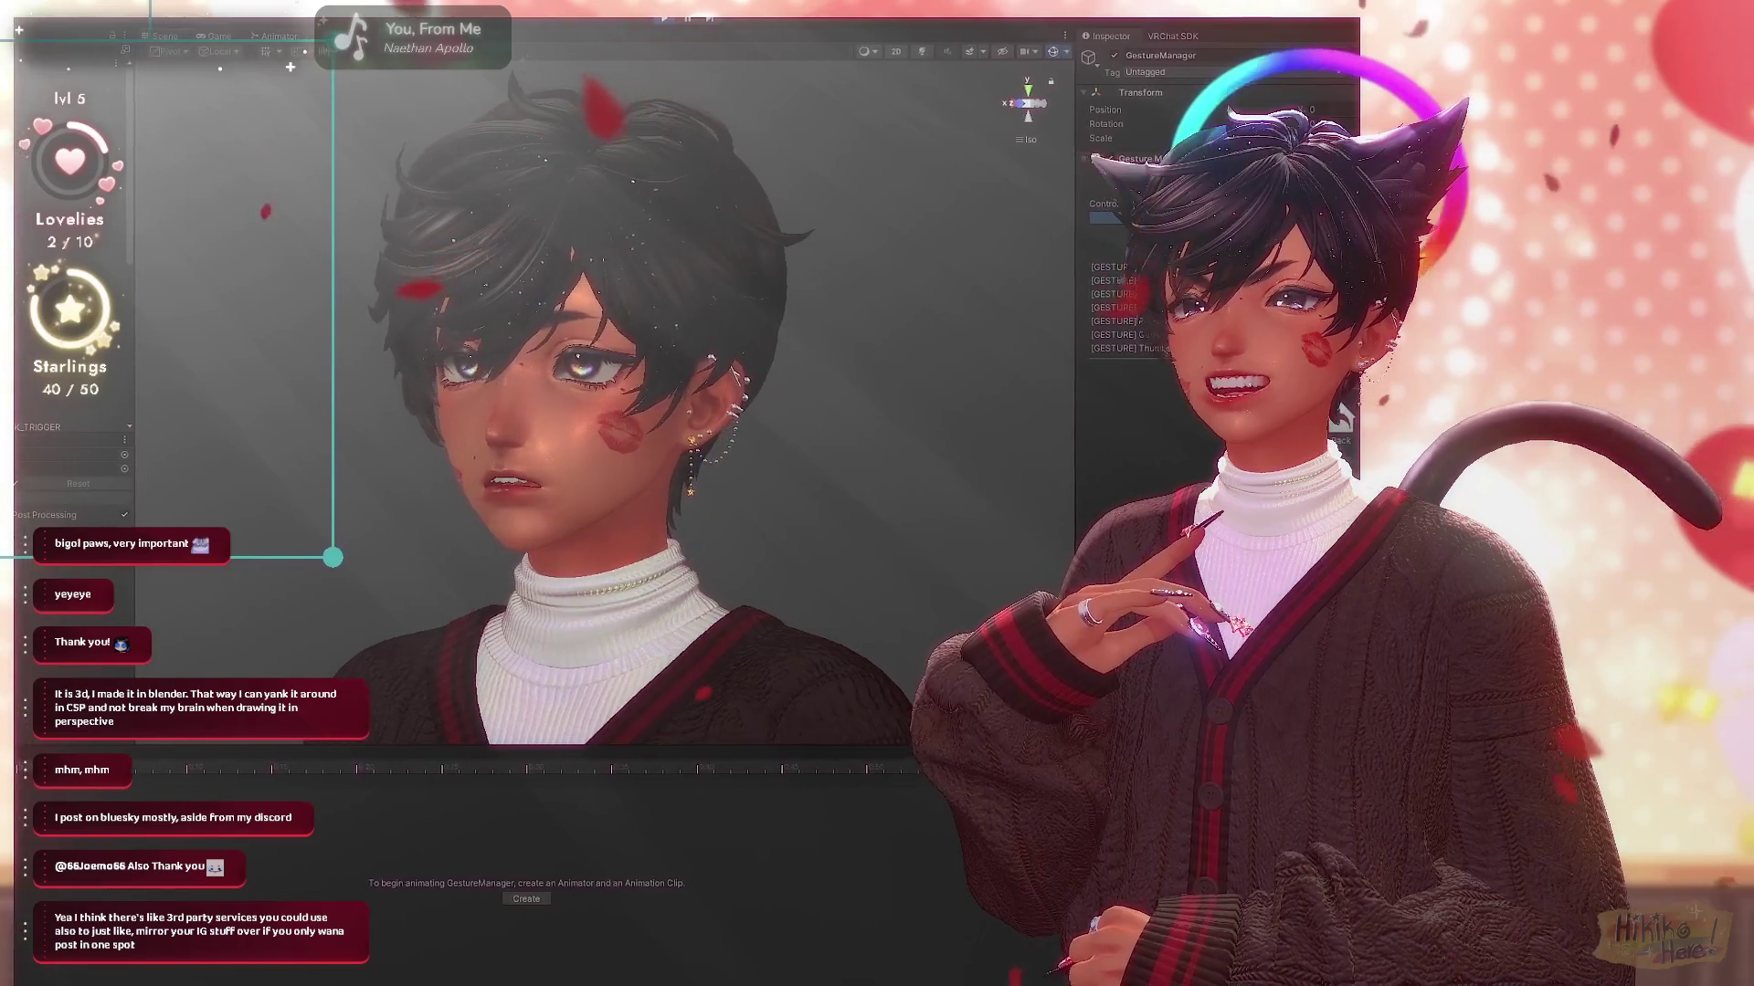
key(ctrl+2)
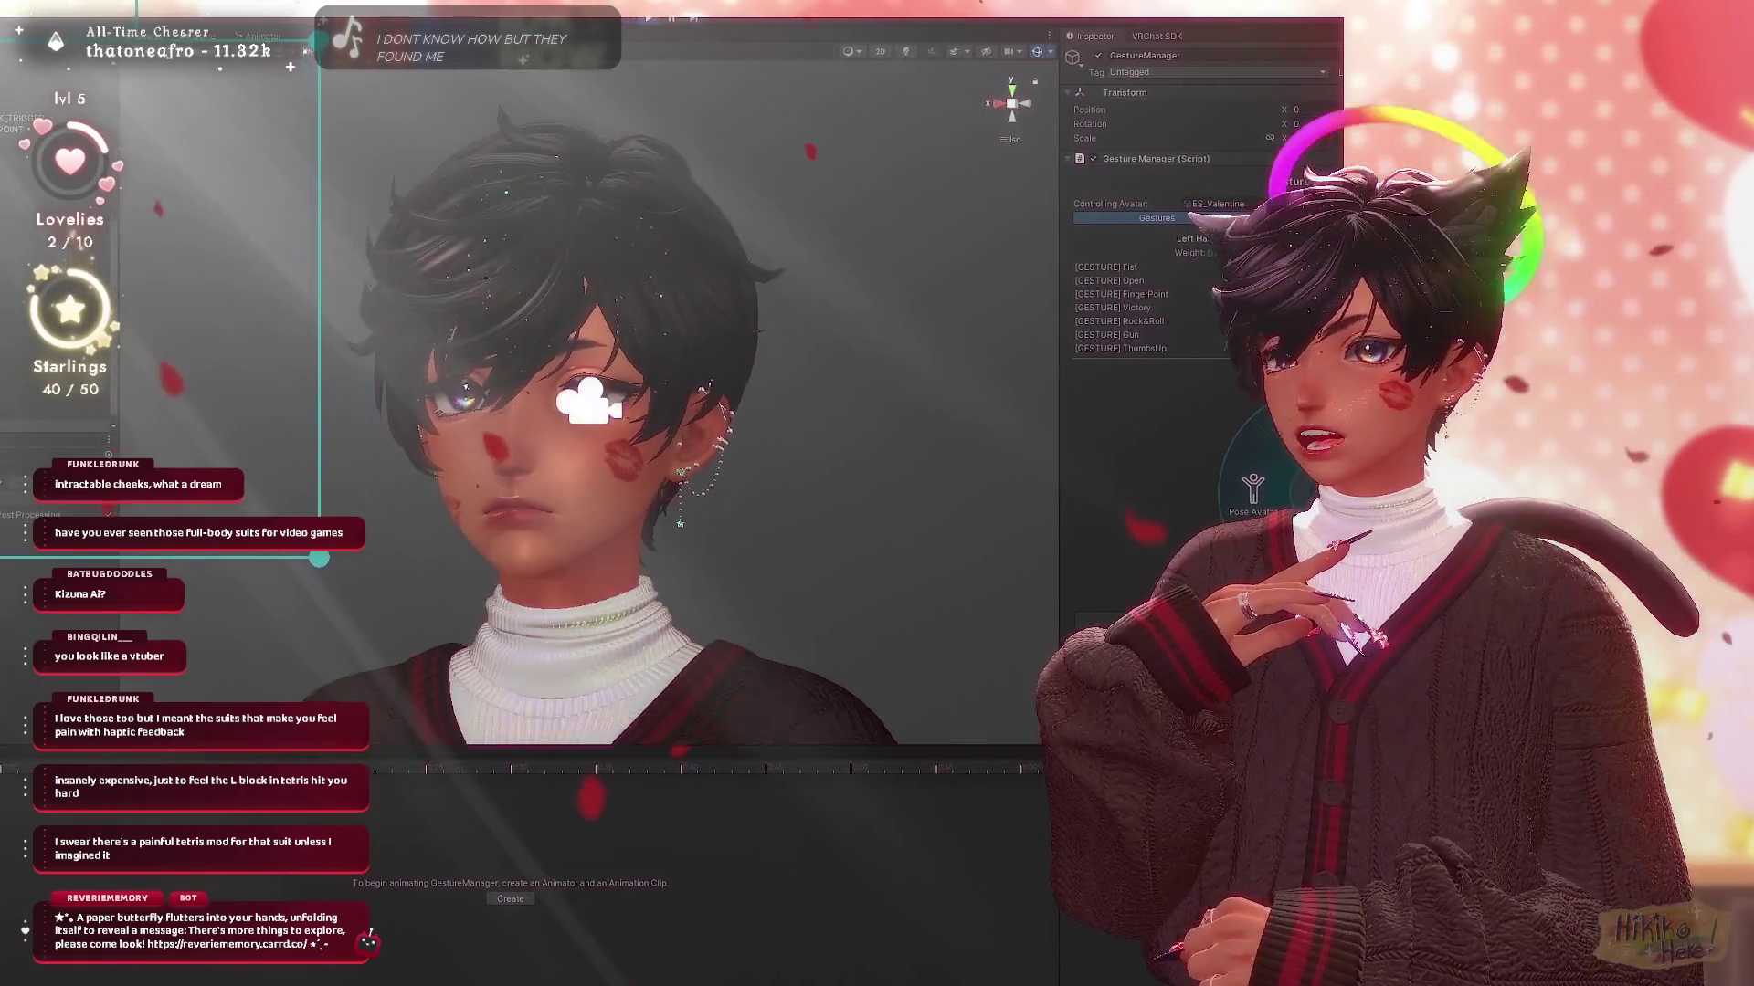
scroll(586, 402, down, 5)
- Exit Play mode with Ctrl+P and orbit to a front full-body view of the T-posed avatar
drag(586, 402, 860, 438)
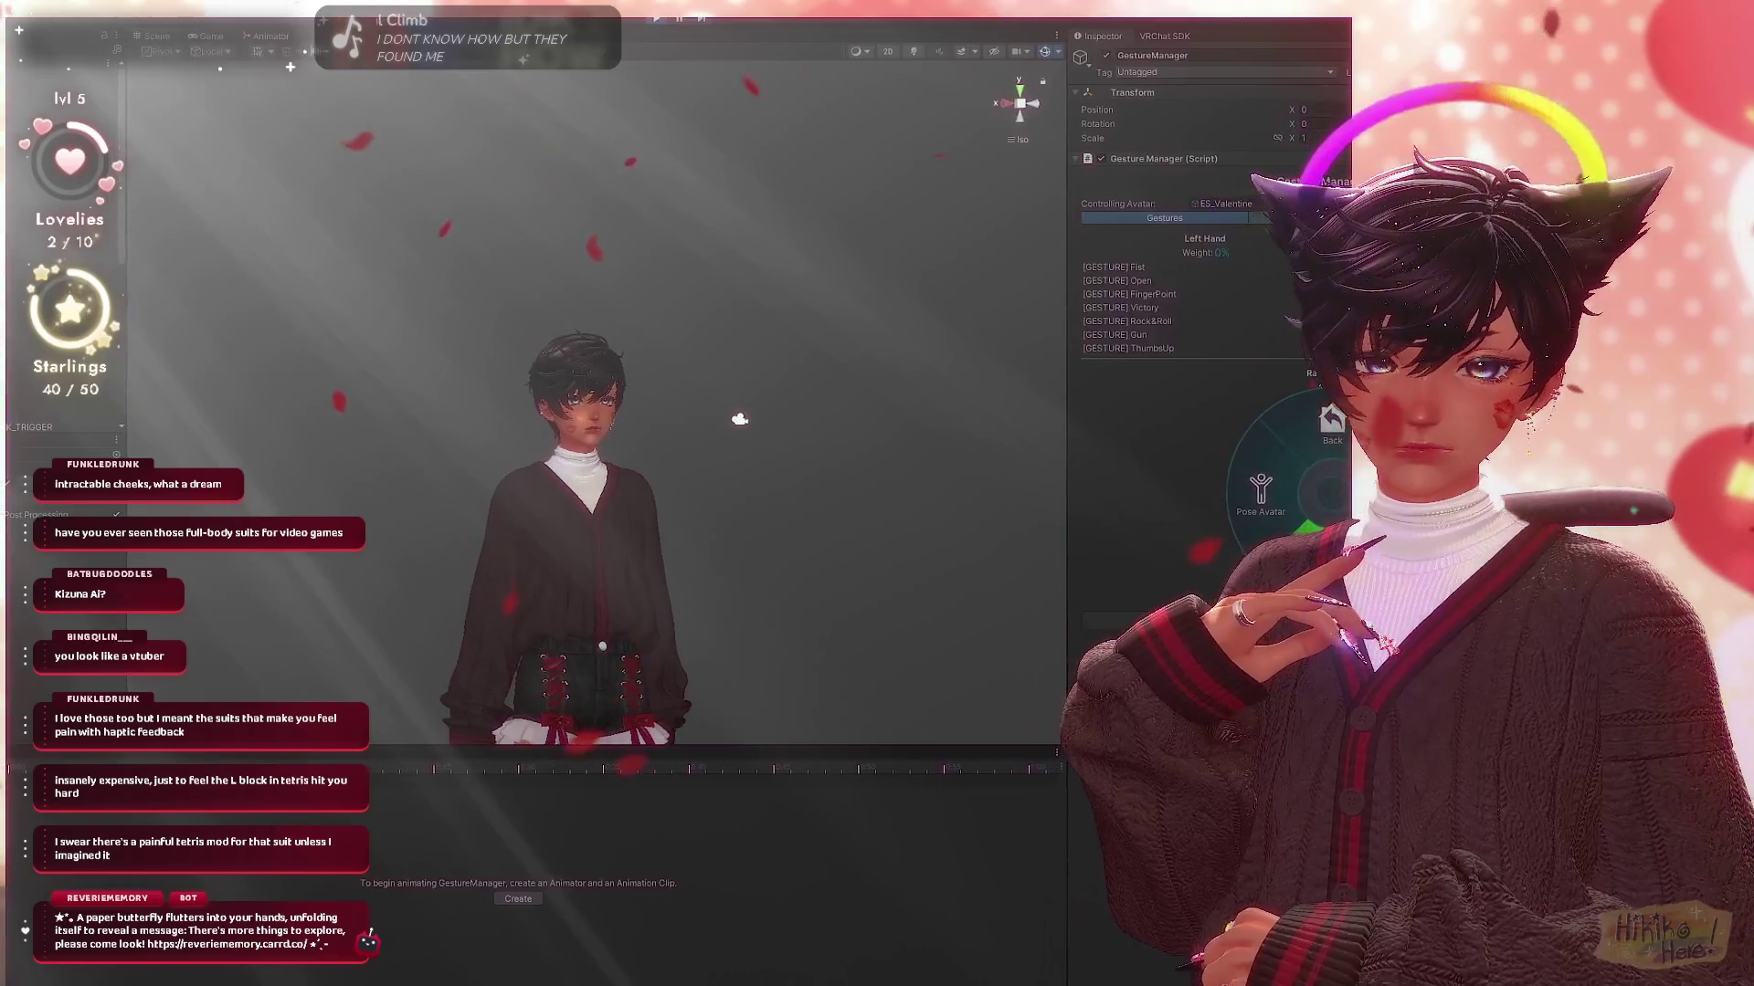
scroll(685, 383, up, 3)
scroll(621, 315, up, 3)
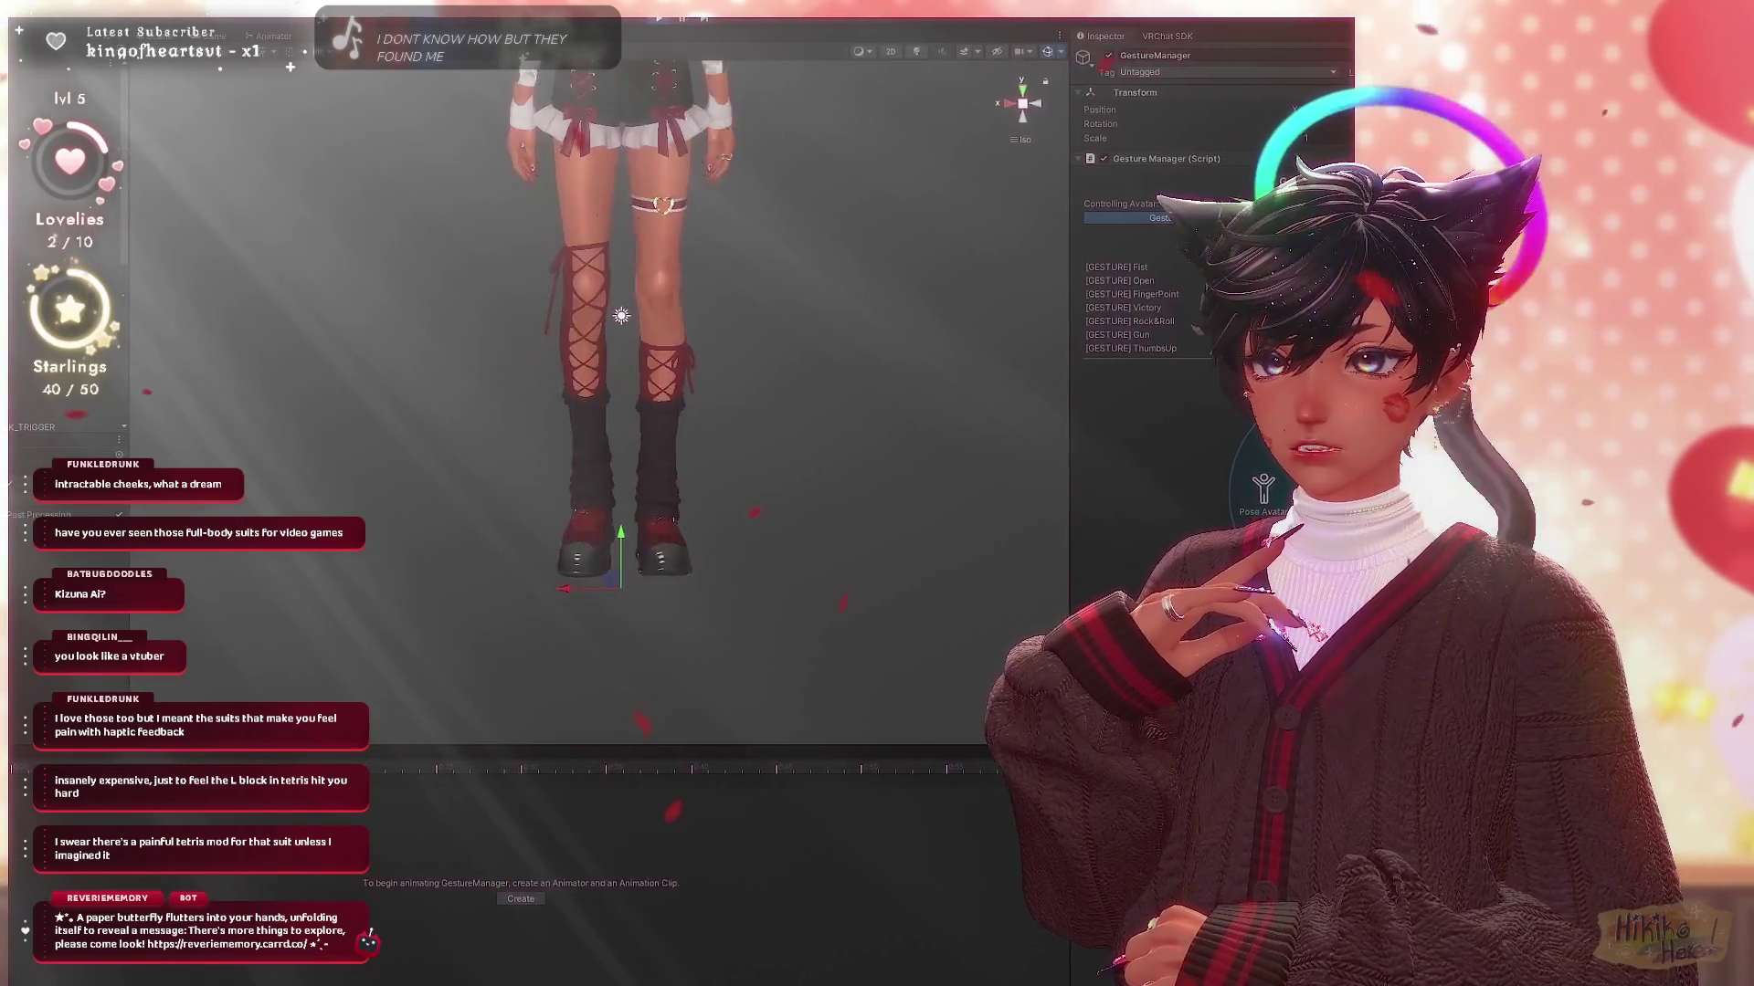
scroll(616, 398, down, 3)
scroll(616, 398, down, 3)
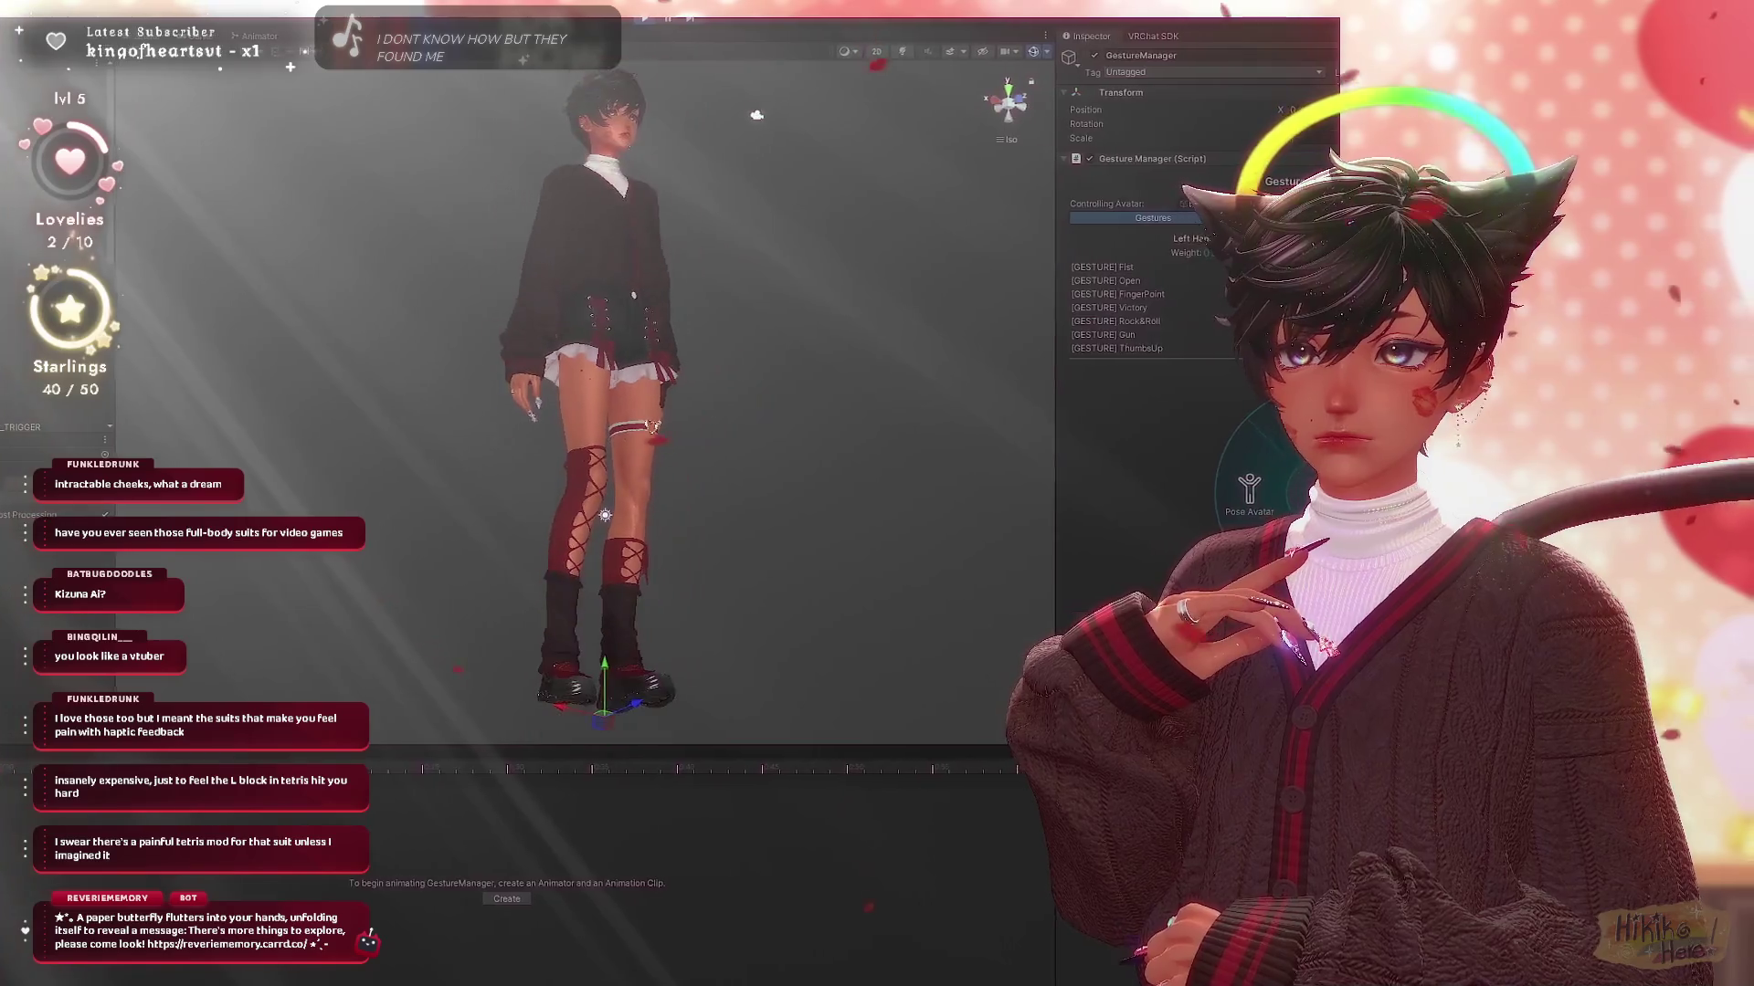
key(ctrl+p)
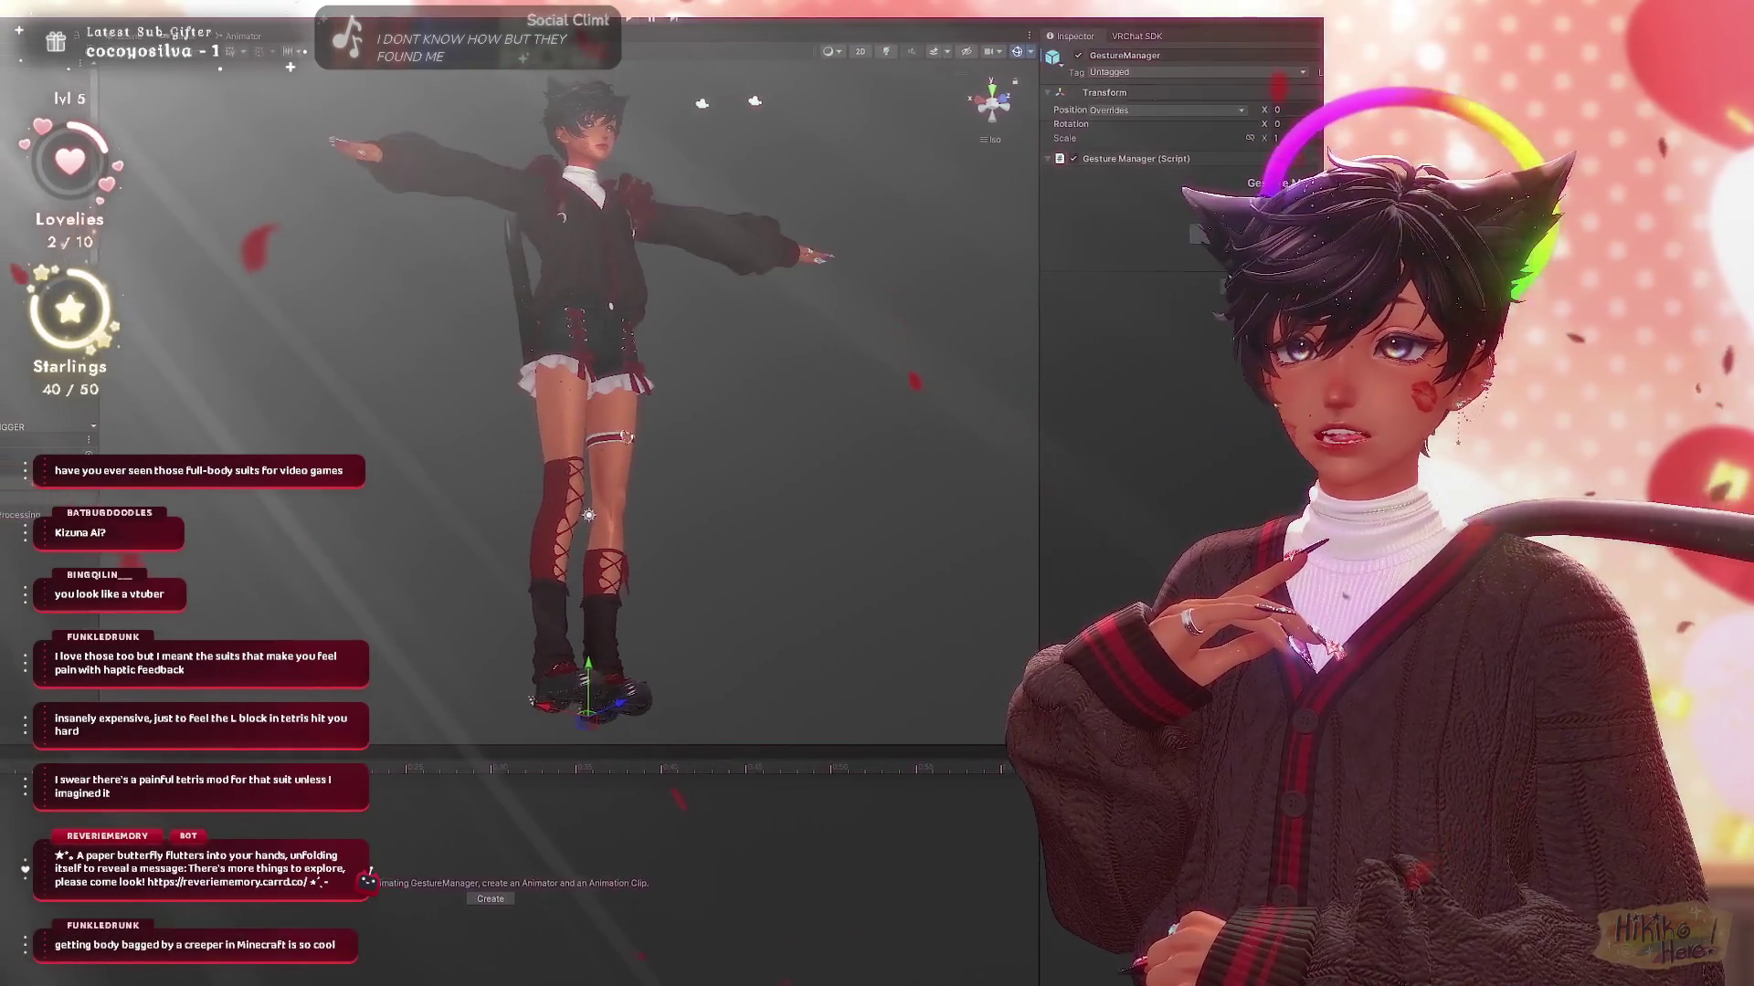
drag(617, 397, 522, 398)
scroll(548, 397, up, 3)
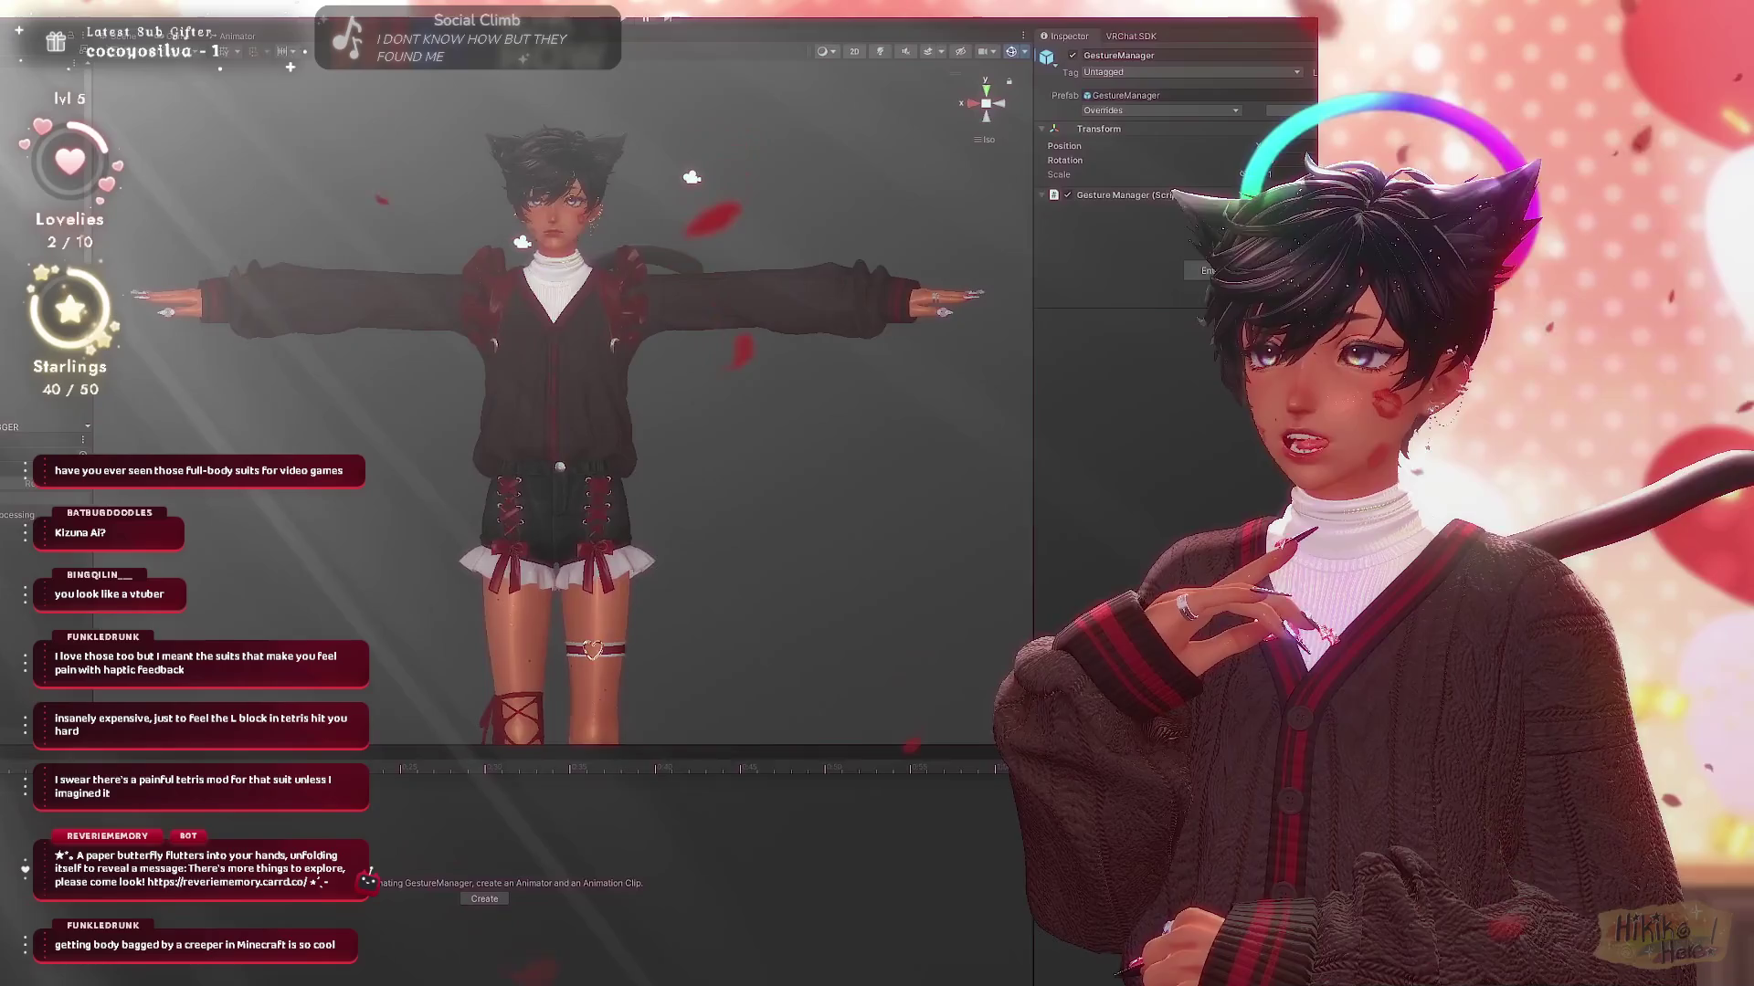
scroll(548, 397, up, 3)
scroll(548, 397, up, 2)
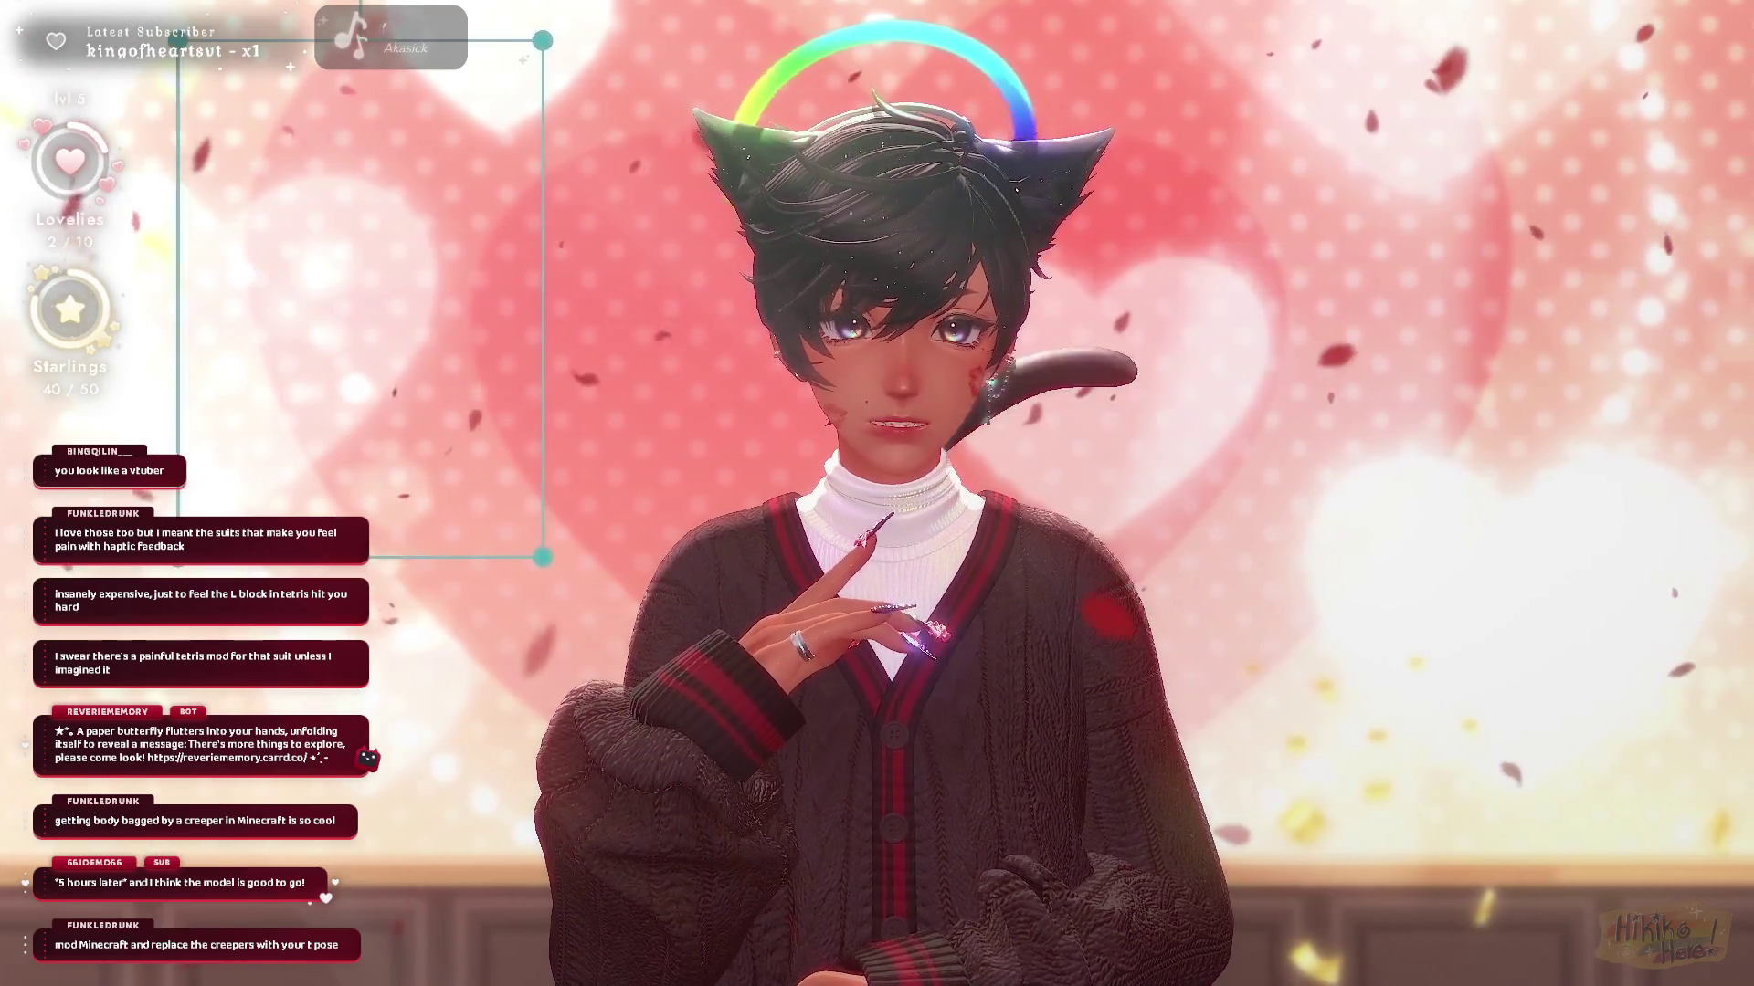
drag(375, 298, 355, 297)
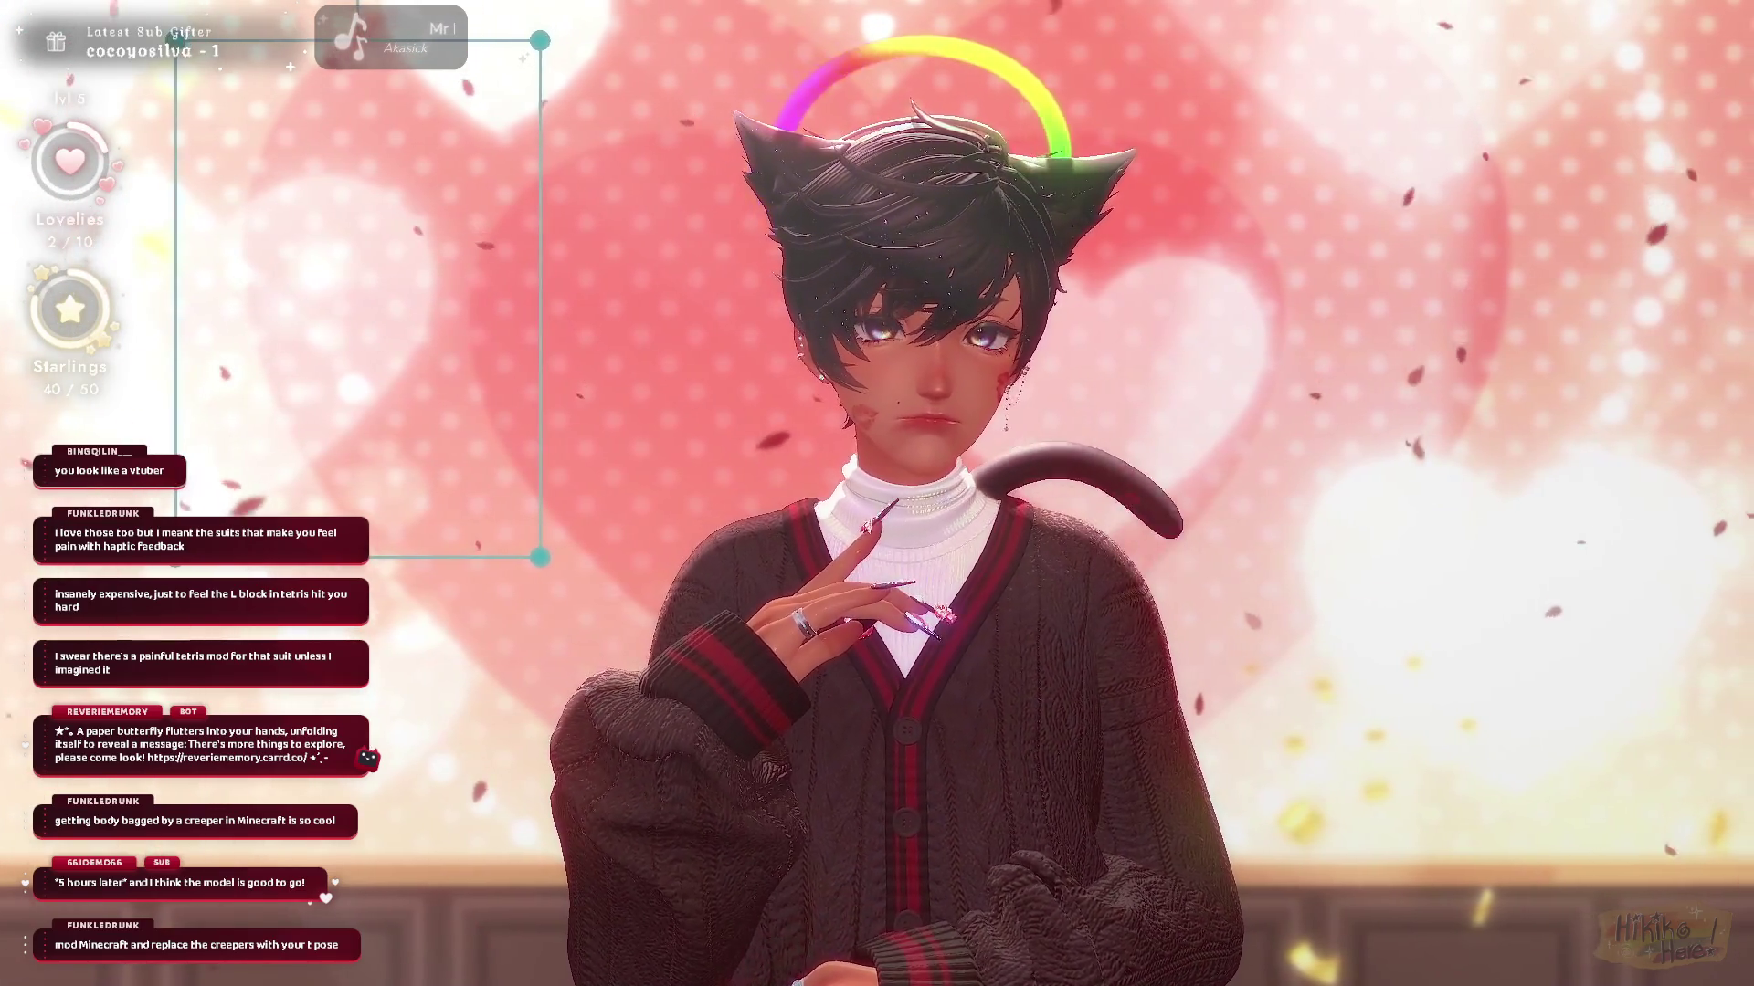
key(Right)
key(Right)
key(Right)
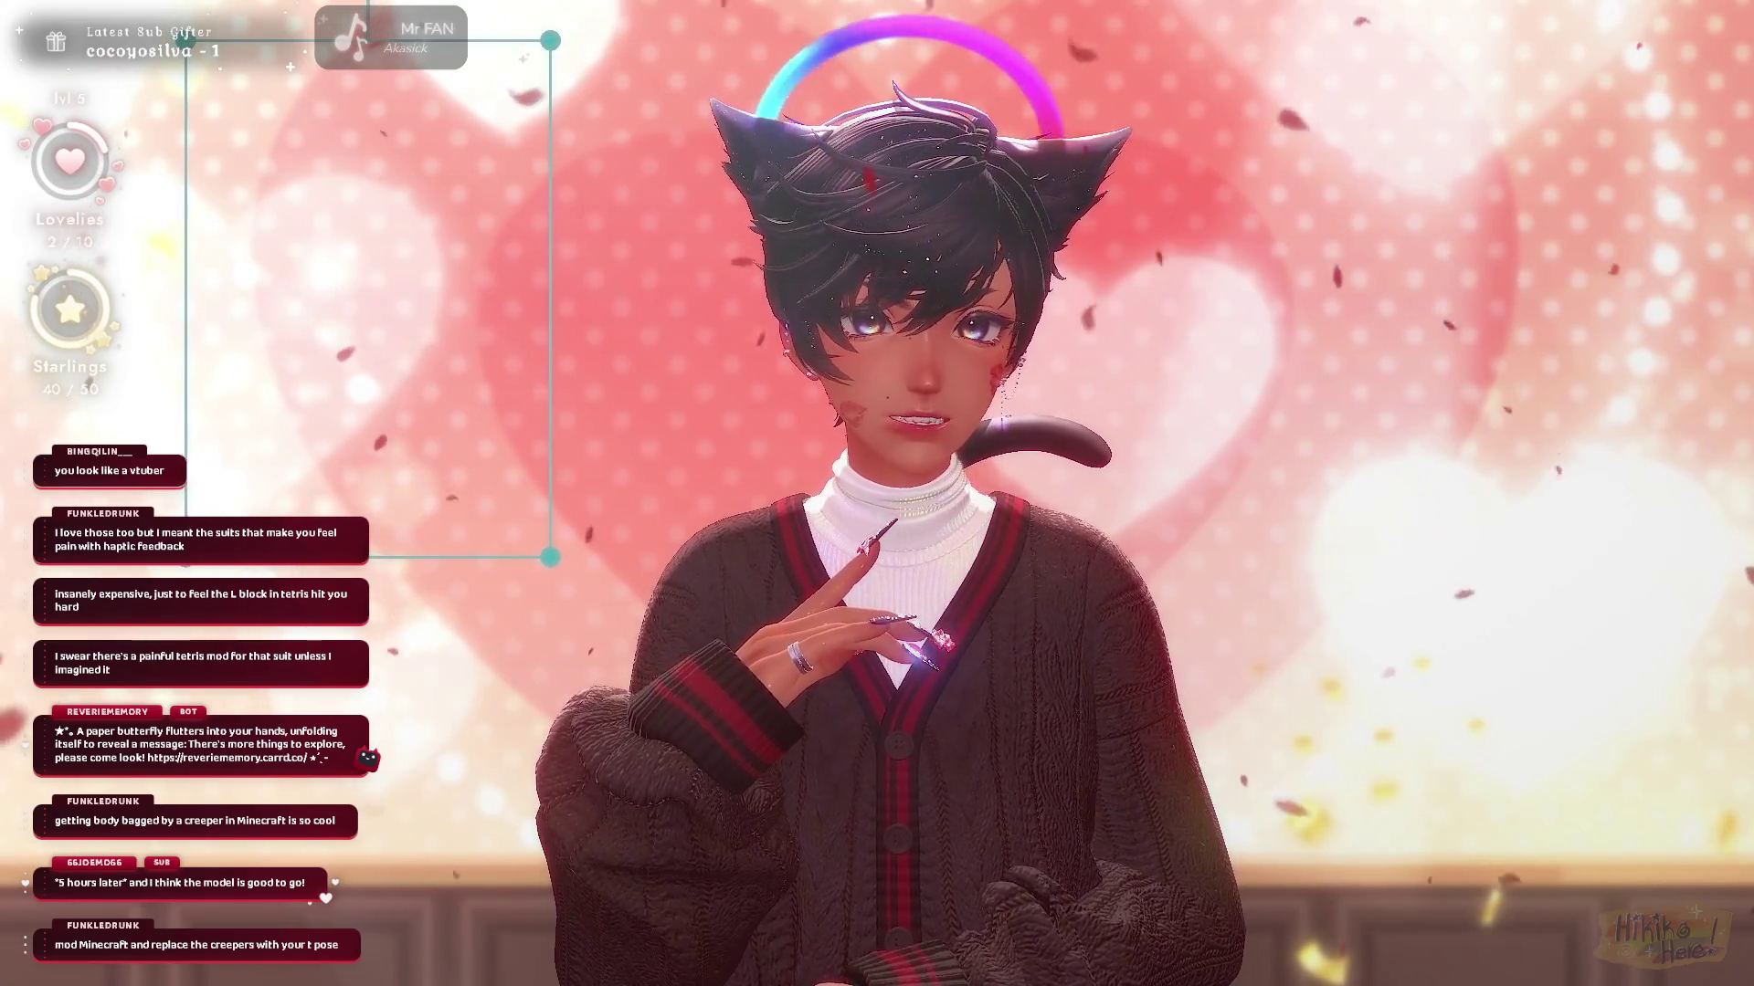